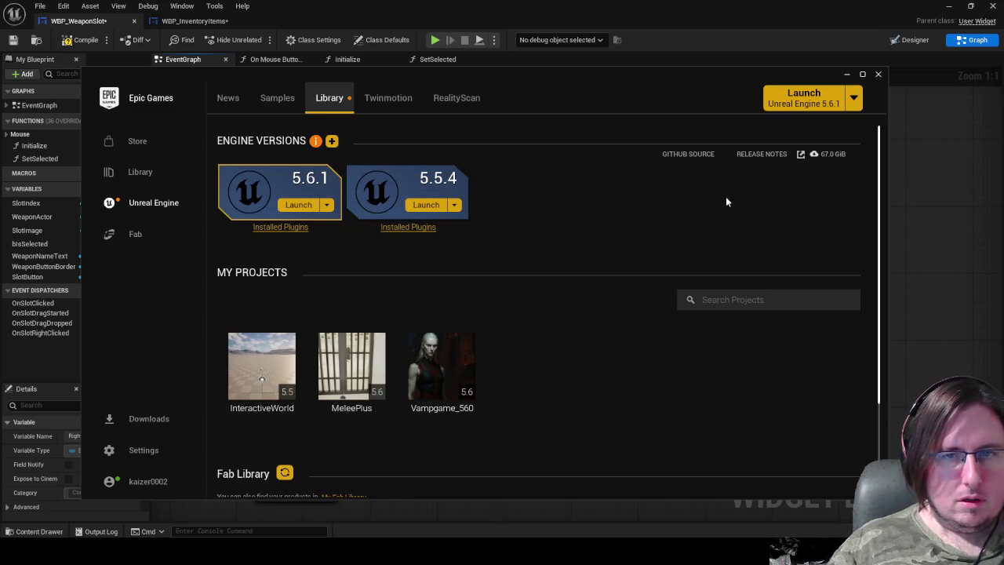
Search the Fab Library for 'slot' and open the Event-Driven Quick Slot System page.
{"action": "scroll", "coordinate": [708, 390], "scroll_direction": "down", "scroll_amount": 3}
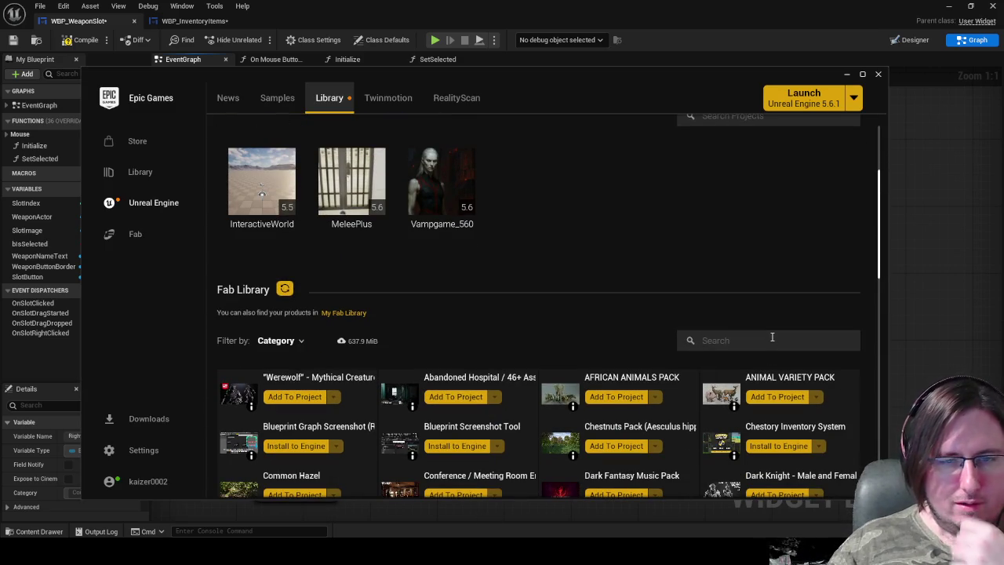
{"action": "left_click", "coordinate": [772, 337]}
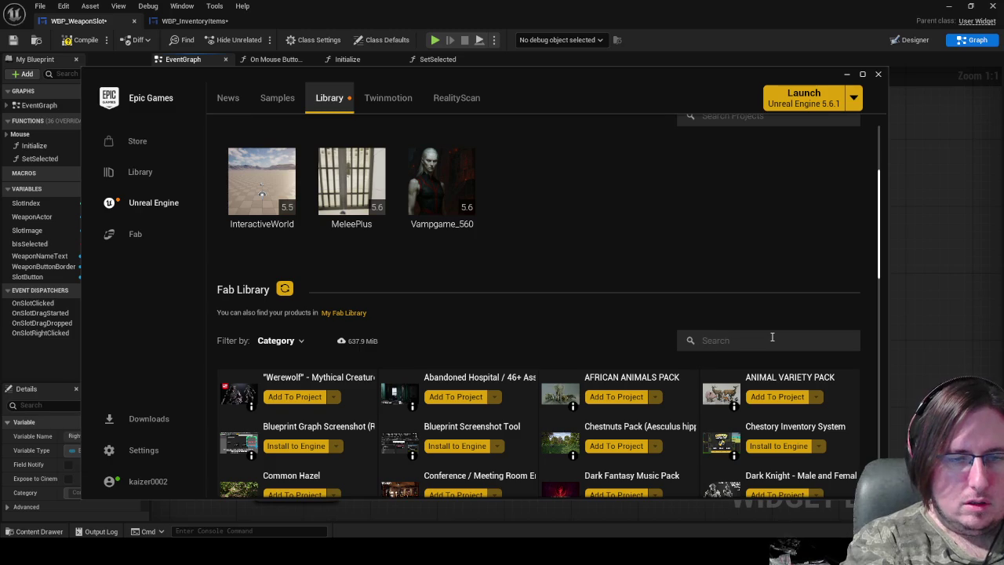
{"action": "type", "text": "slot"}
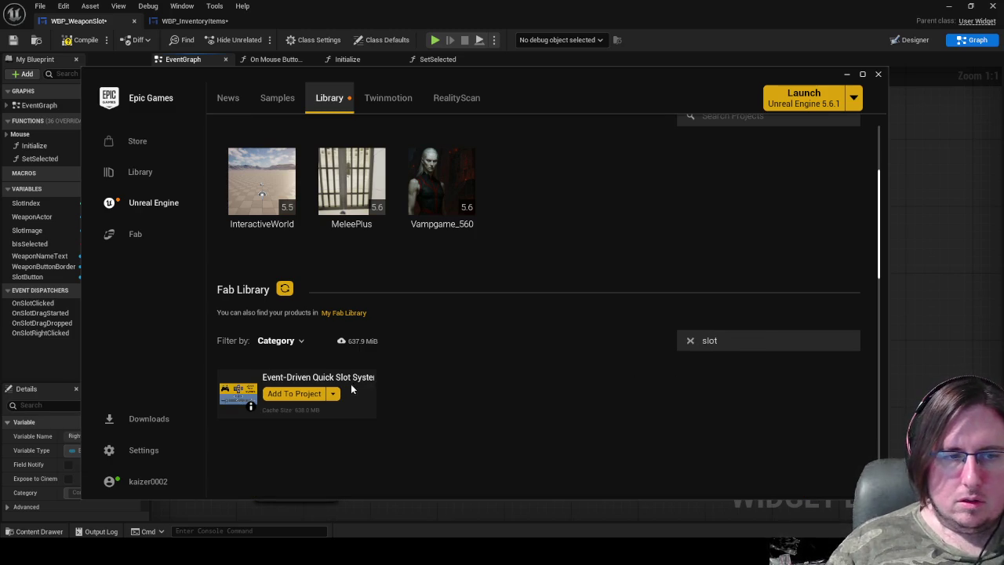
{"action": "left_click", "coordinate": [334, 397]}
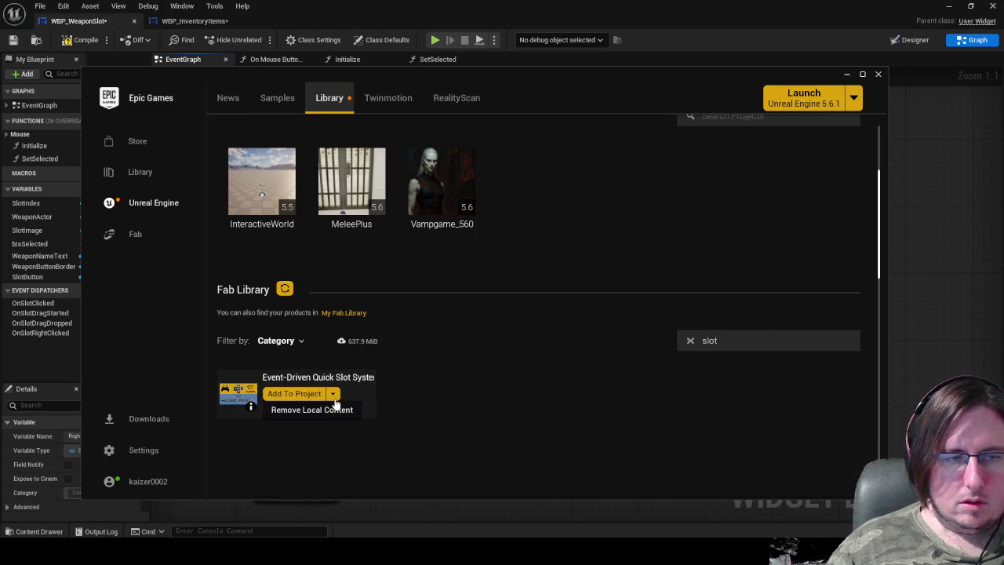
{"action": "left_click", "coordinate": [245, 400]}
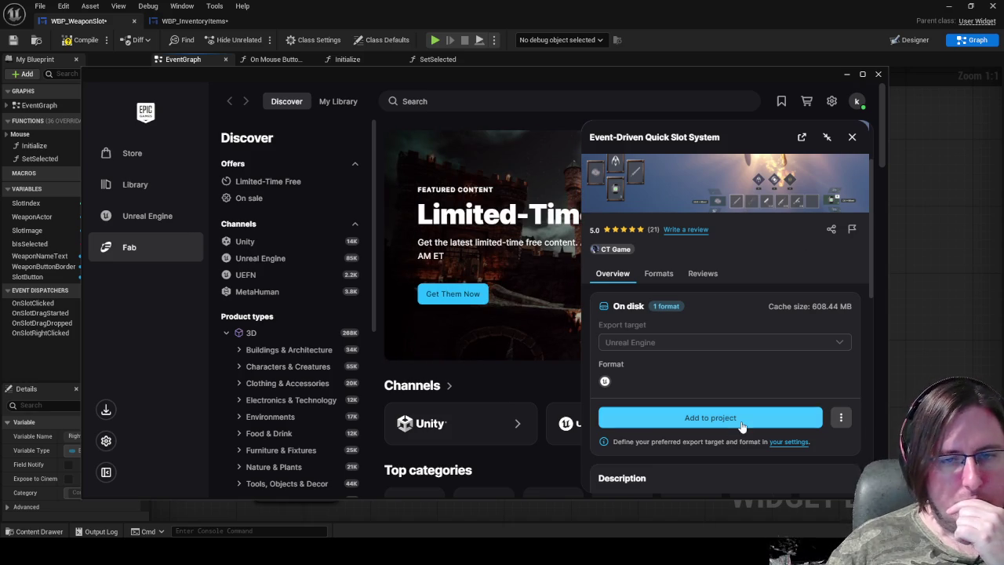
Add the Event-Driven Quick Slot System to the Vampgame_560 project to start its download.
{"action": "left_click", "coordinate": [742, 426]}
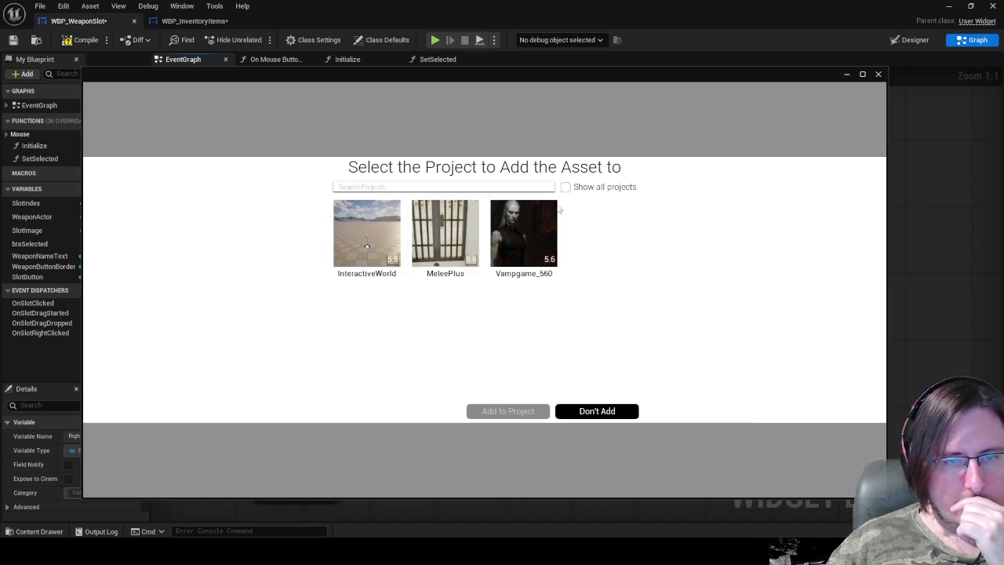
{"action": "left_click", "coordinate": [551, 230]}
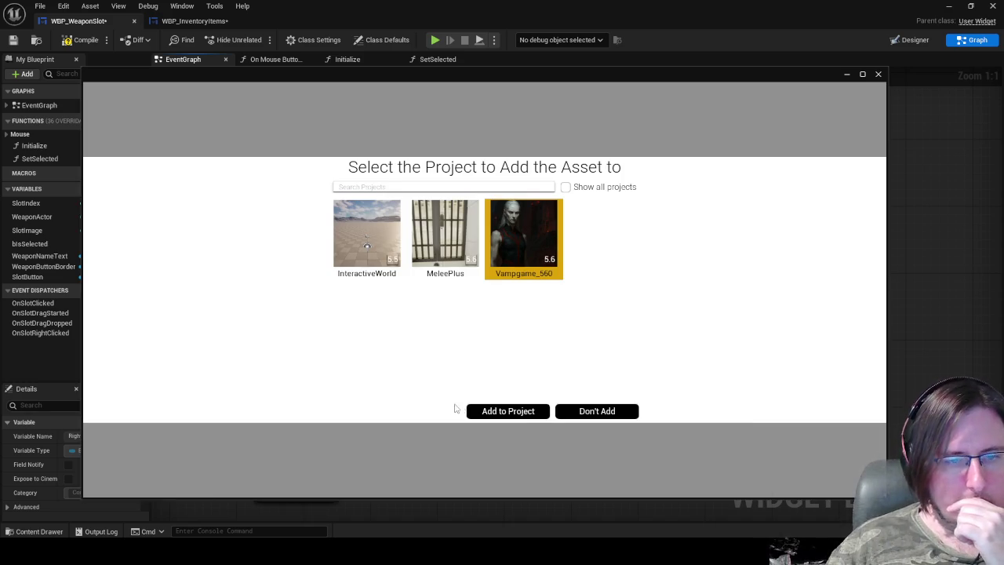
{"action": "left_click", "coordinate": [509, 411]}
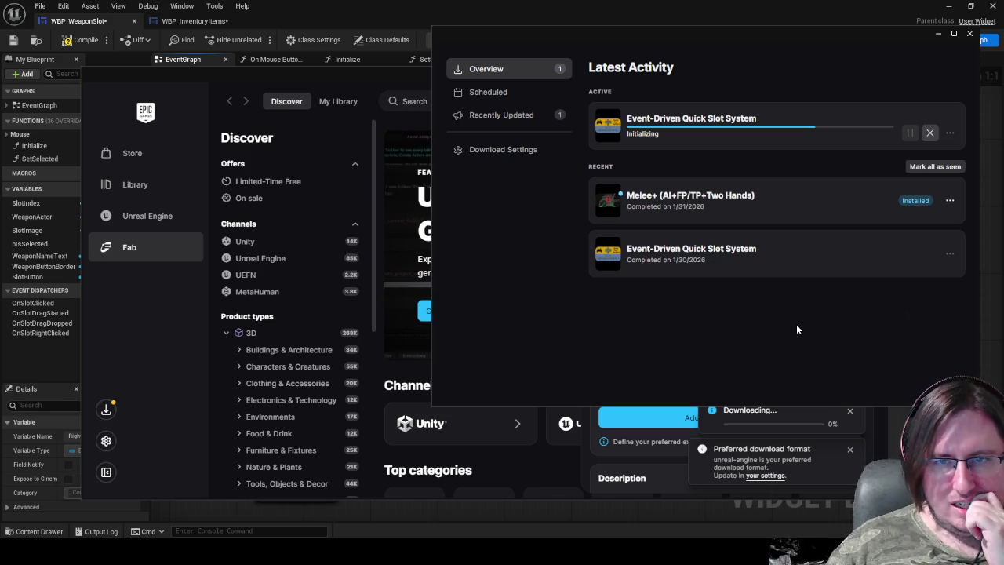
Delete the Right Hand Equipment node from the WBP_WeaponSlot event graph.
{"action": "left_click", "coordinate": [290, 513]}
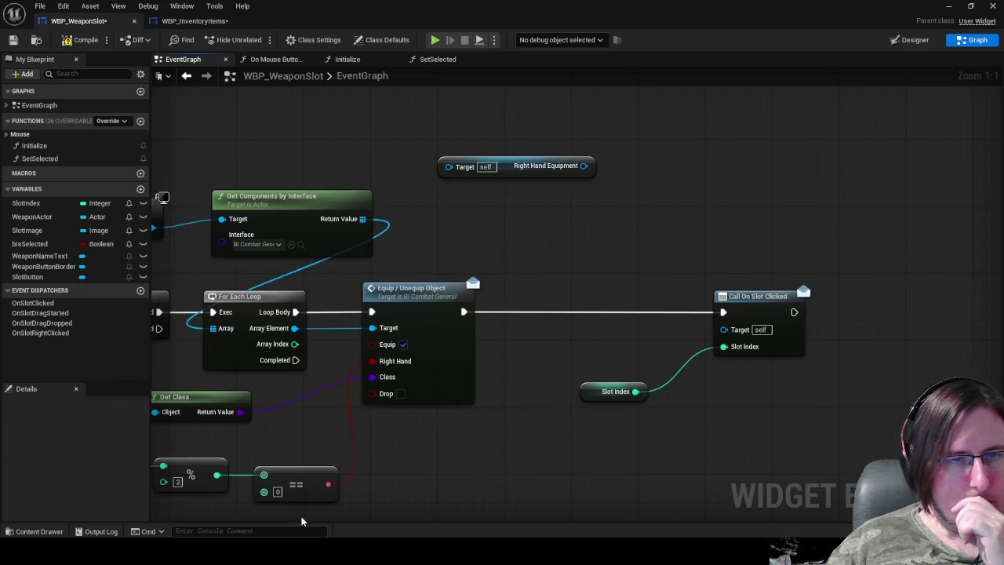
{"action": "left_click_drag", "start_coordinate": [690, 190], "coordinate": [494, 123]}
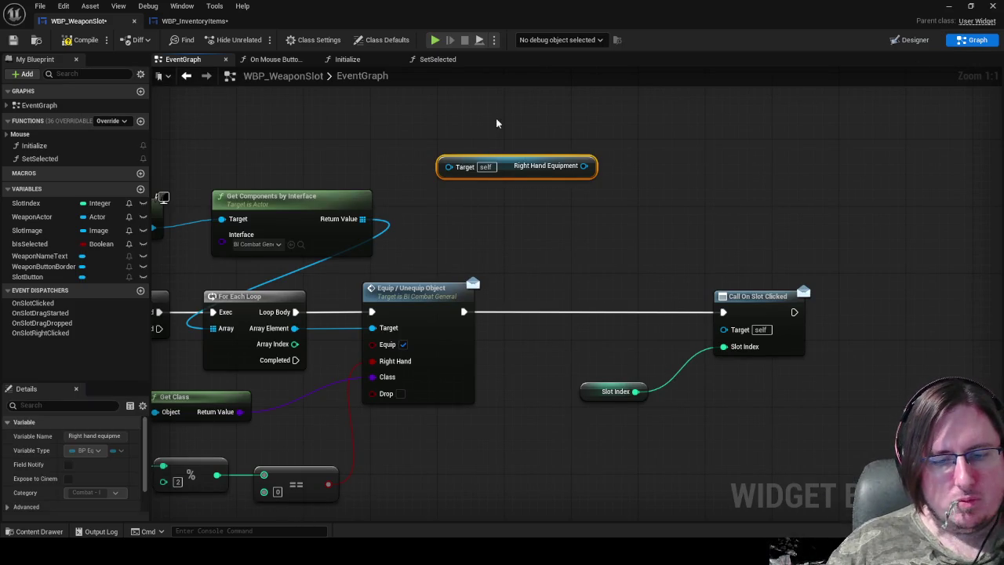
{"action": "key", "text": "Delete"}
Close the blueprint editor and quit, saving WBP_InventoryItems, WBP_InventorySlot and WBP_WeaponSlot.
{"action": "left_click", "coordinate": [991, 11]}
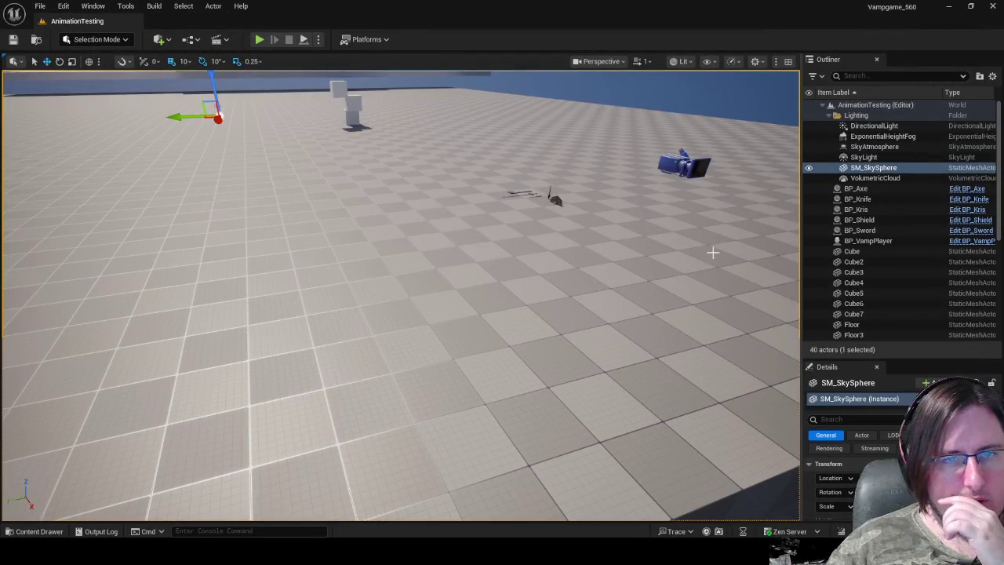
{"action": "left_click", "coordinate": [524, 397]}
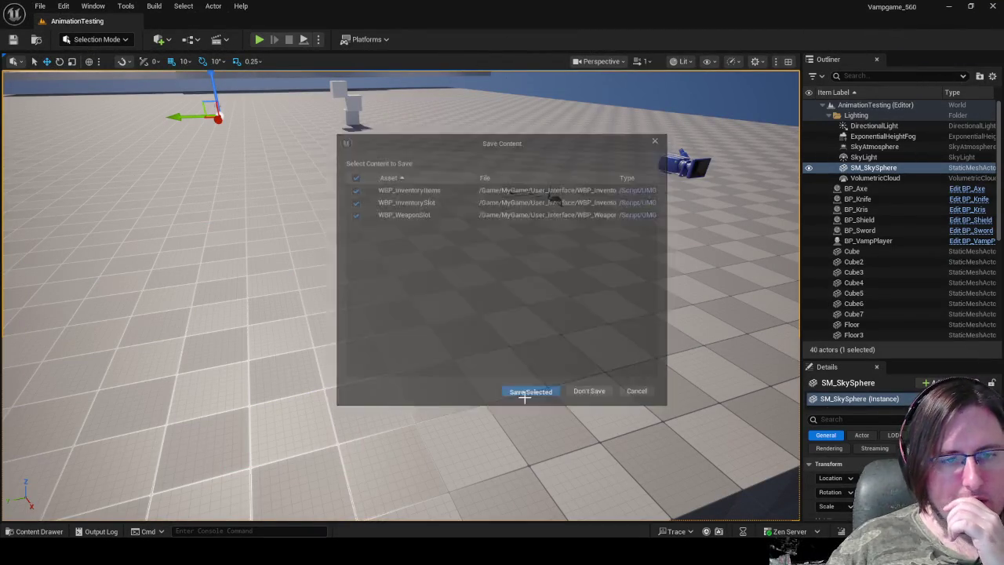